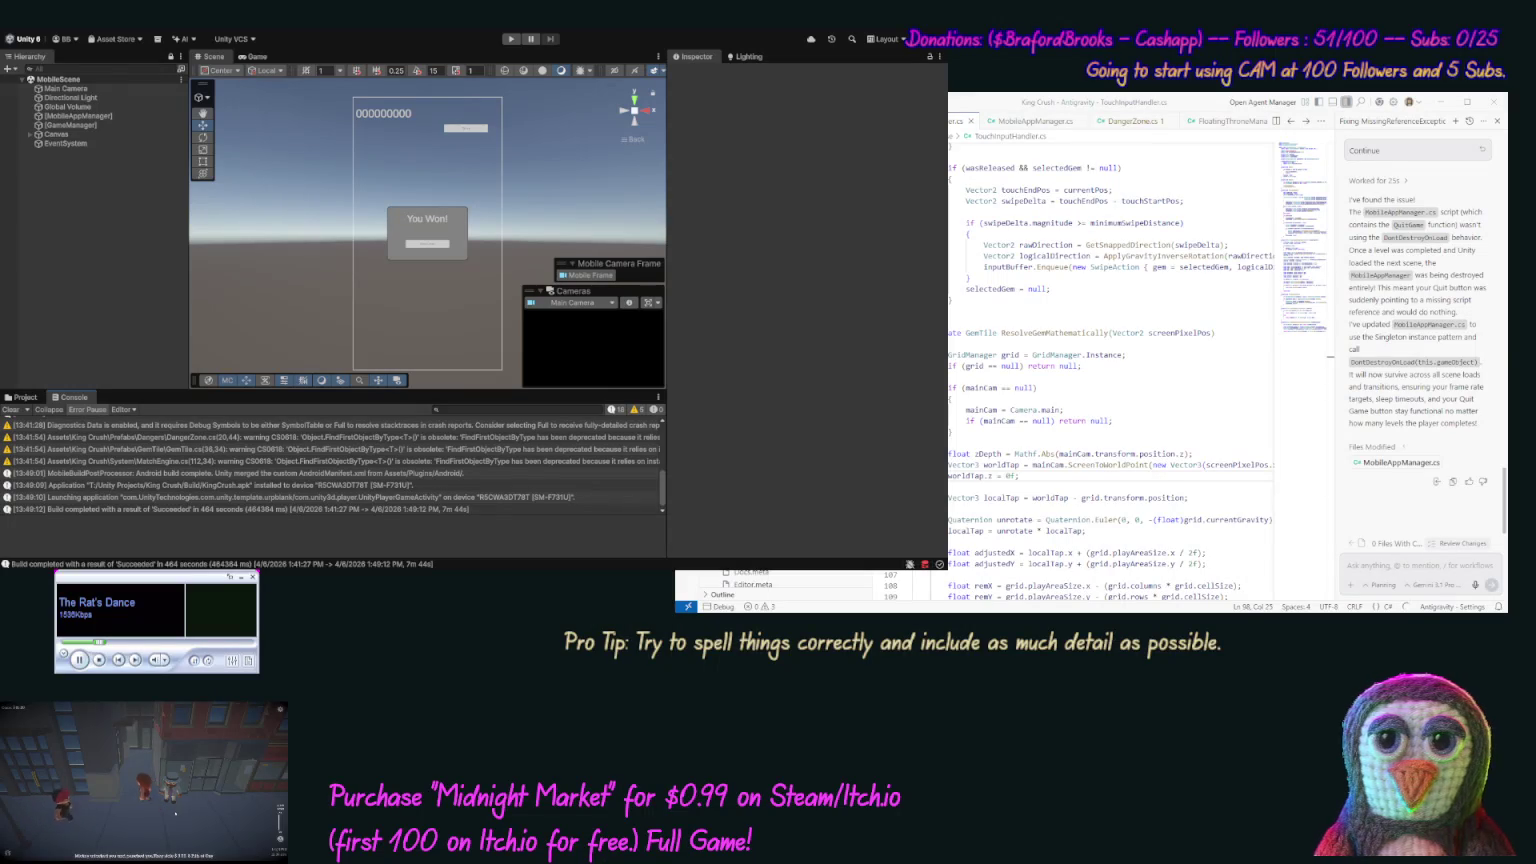
# - Start writing a new message to the Antigravity AI agent
pyautogui.click(1348, 565)
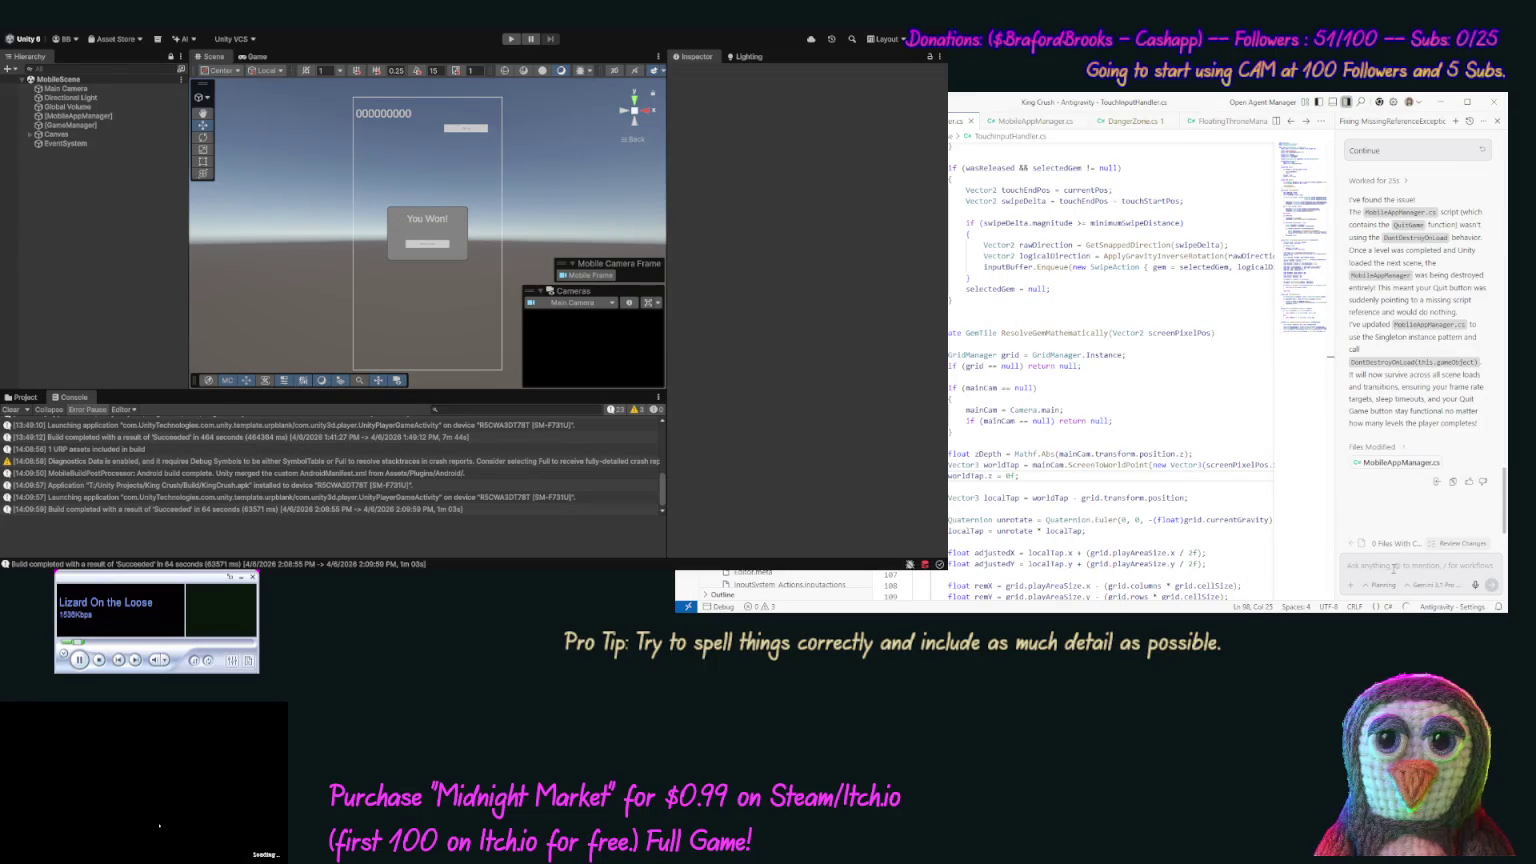
# - Tell the agent that after retesting, the button still doesn't close the app once the first level is complete
pyautogui.write('s')
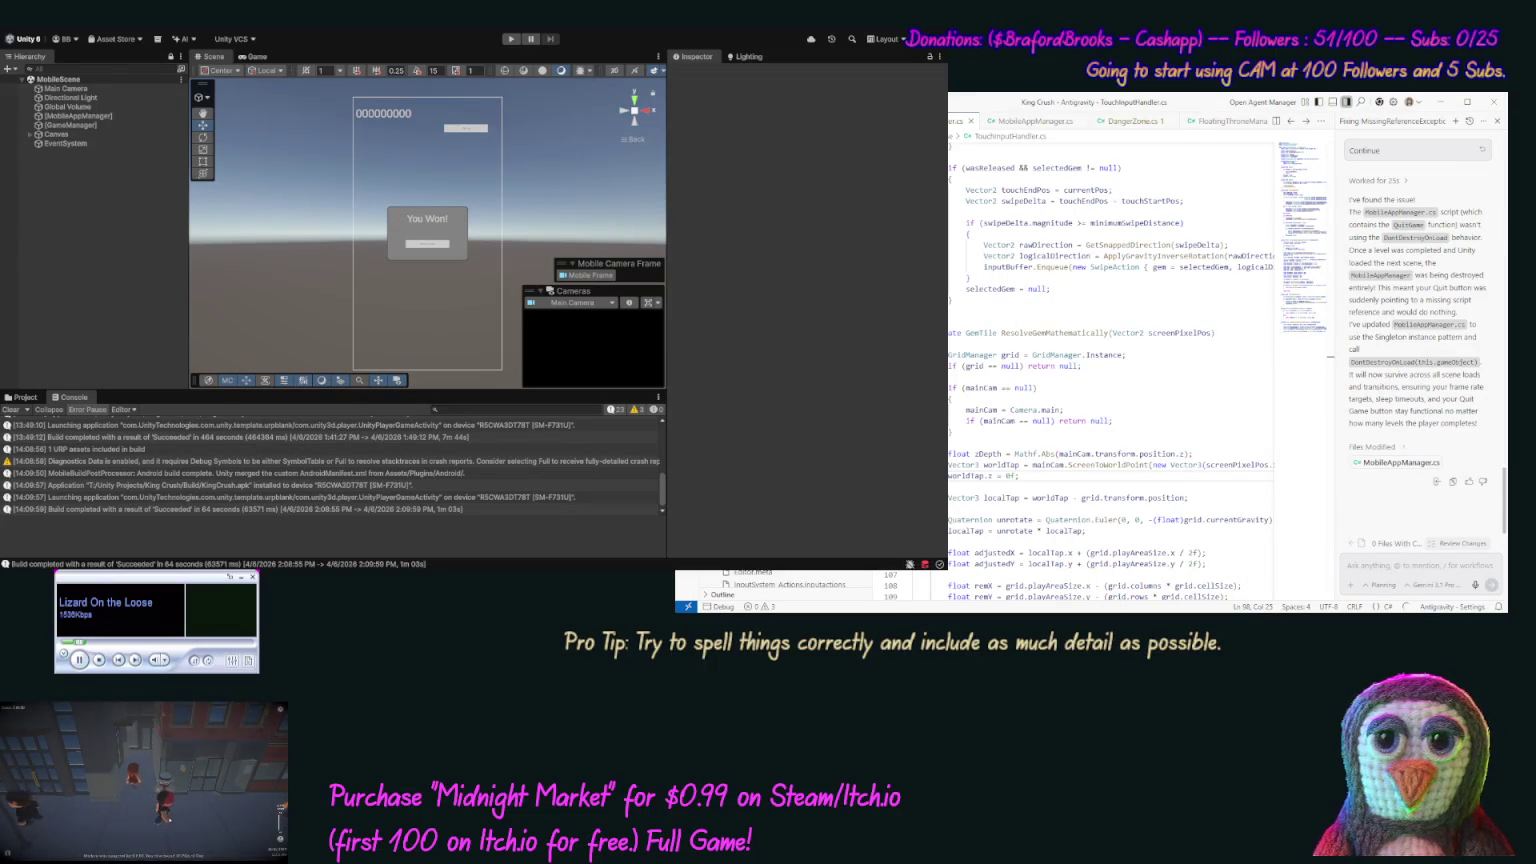
pyautogui.write('e')
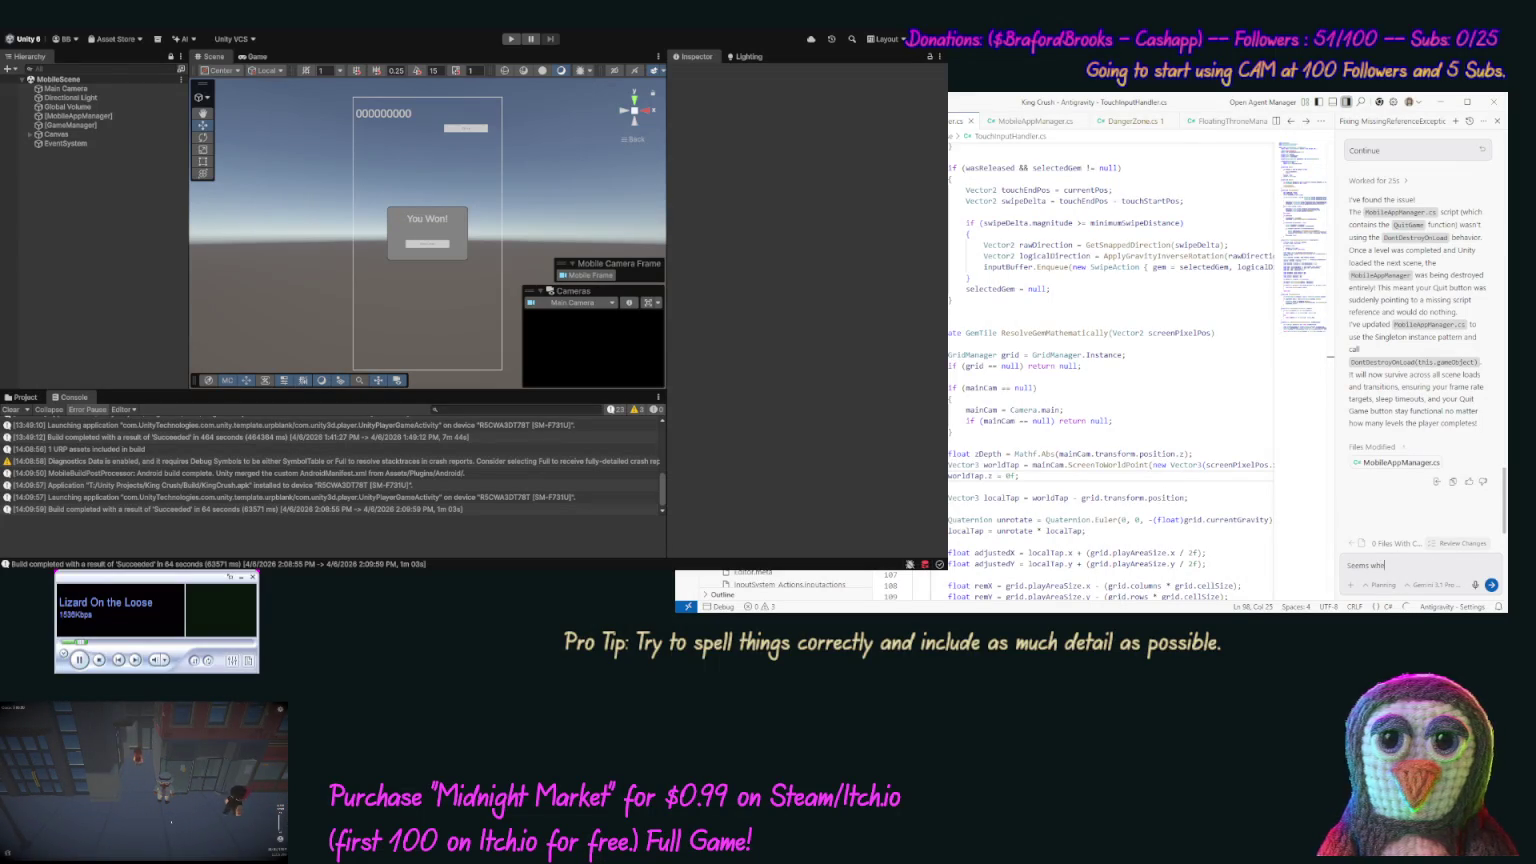
pyautogui.write('desting t')
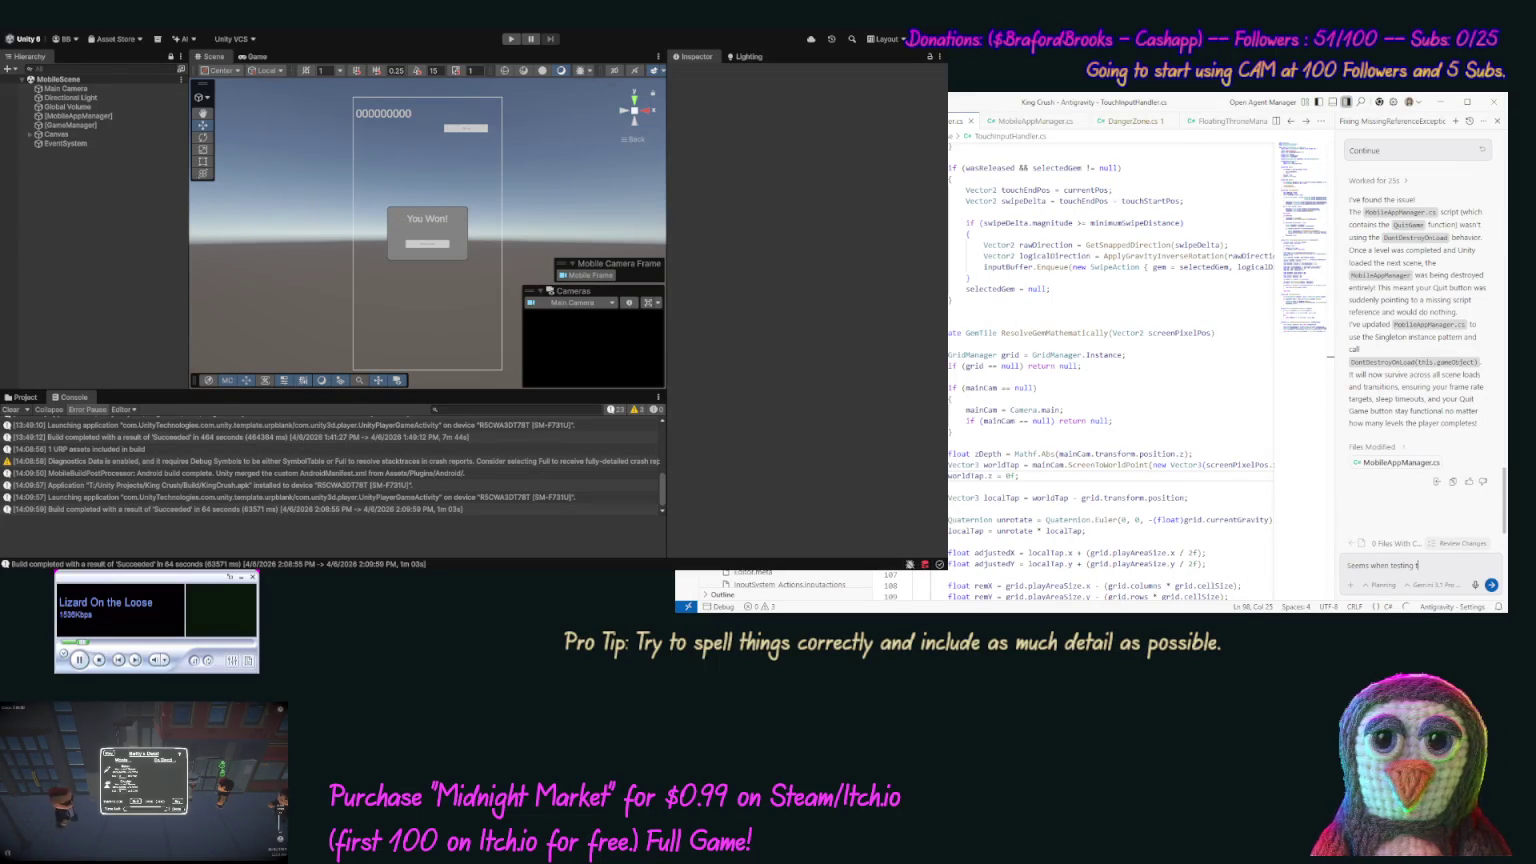
pyautogui.write('his again ')
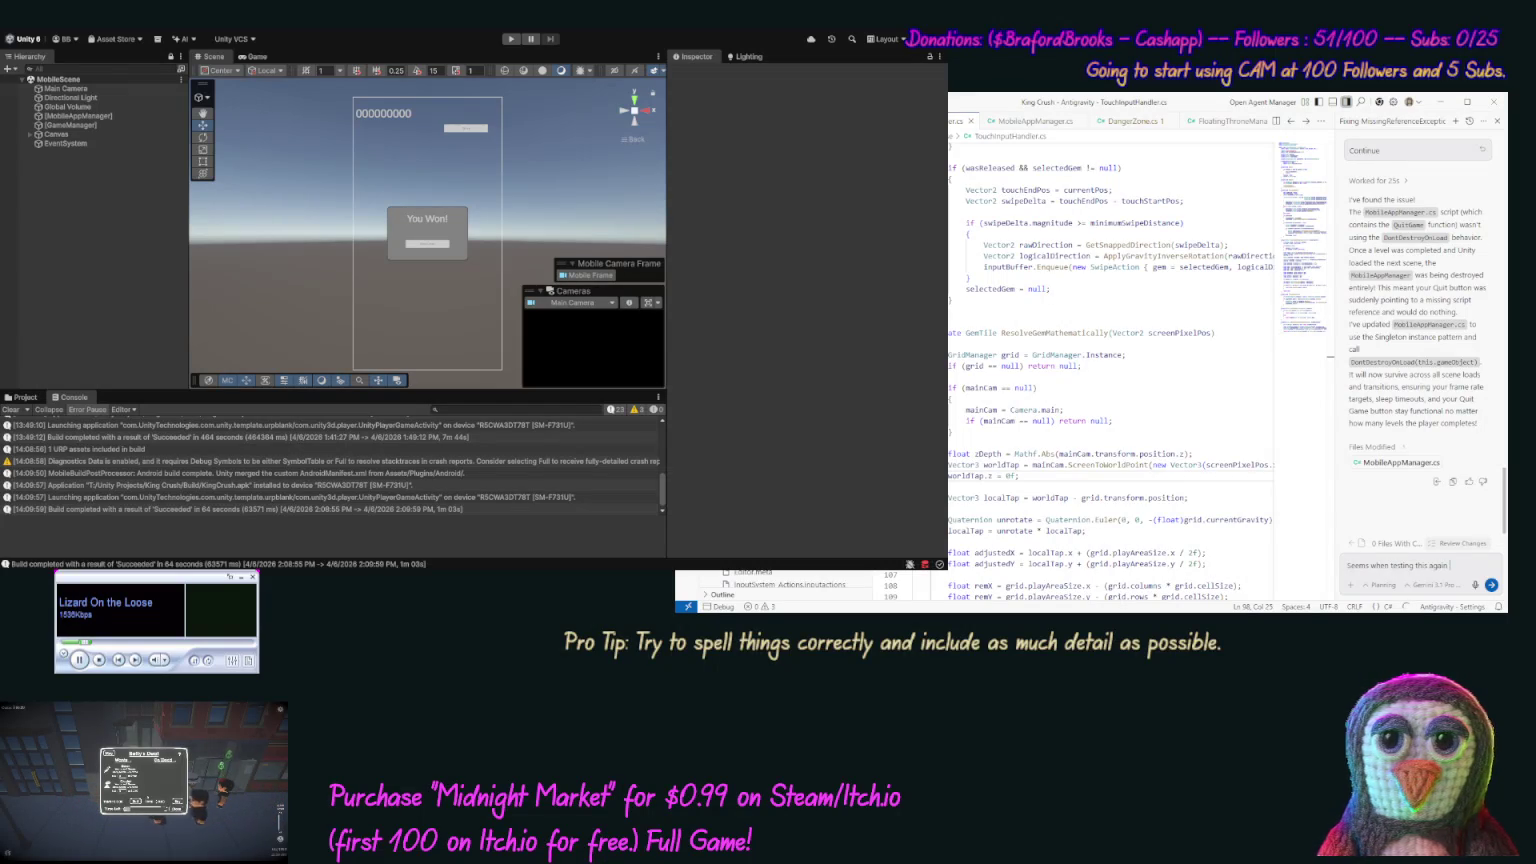
pyautogui.write('it still do')
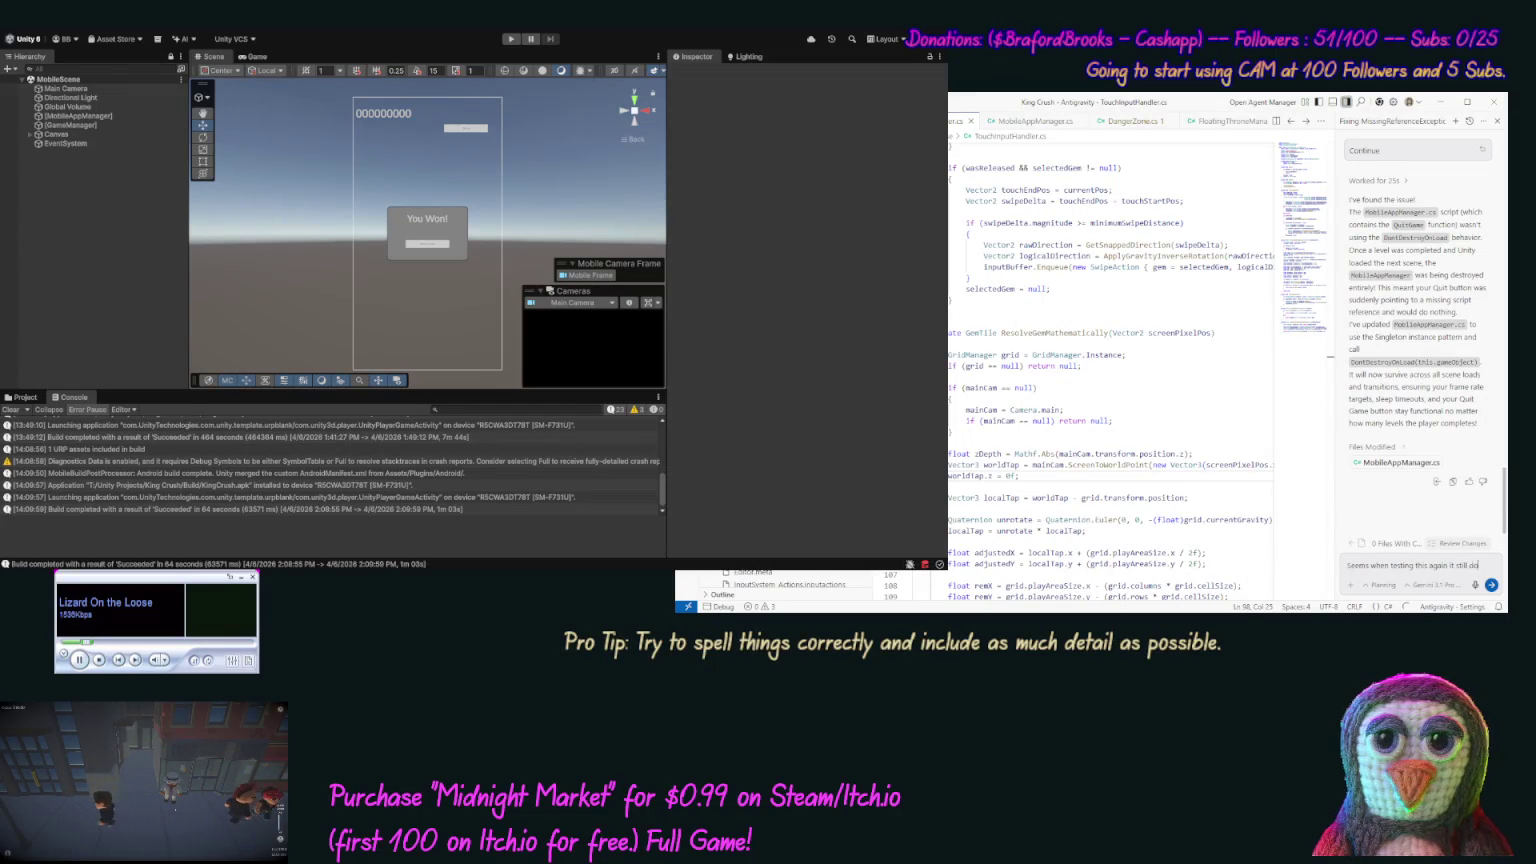
pyautogui.write('es not close th')
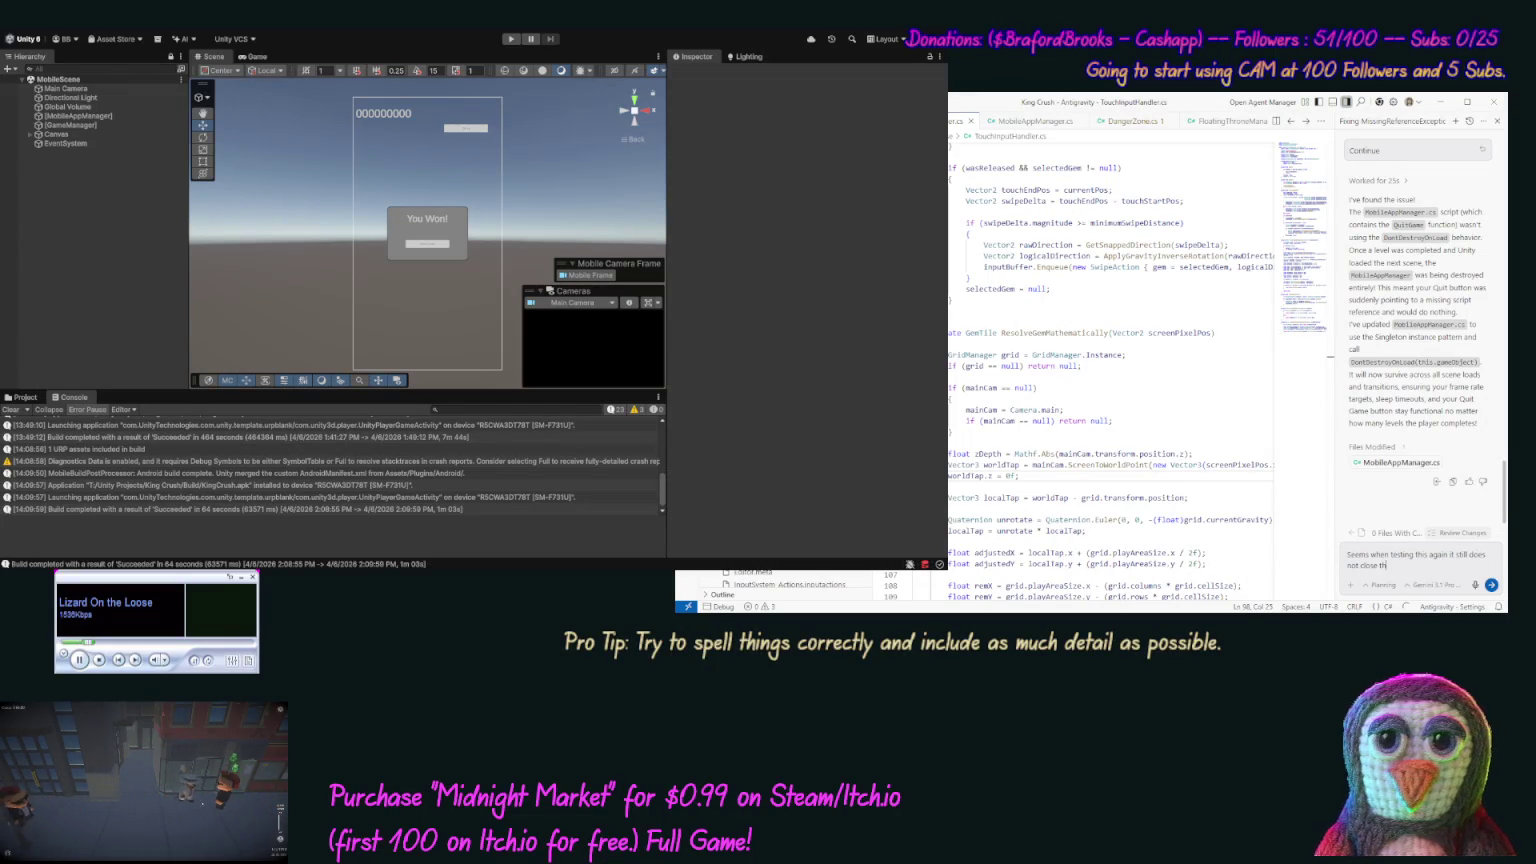
pyautogui.write('e app whe')
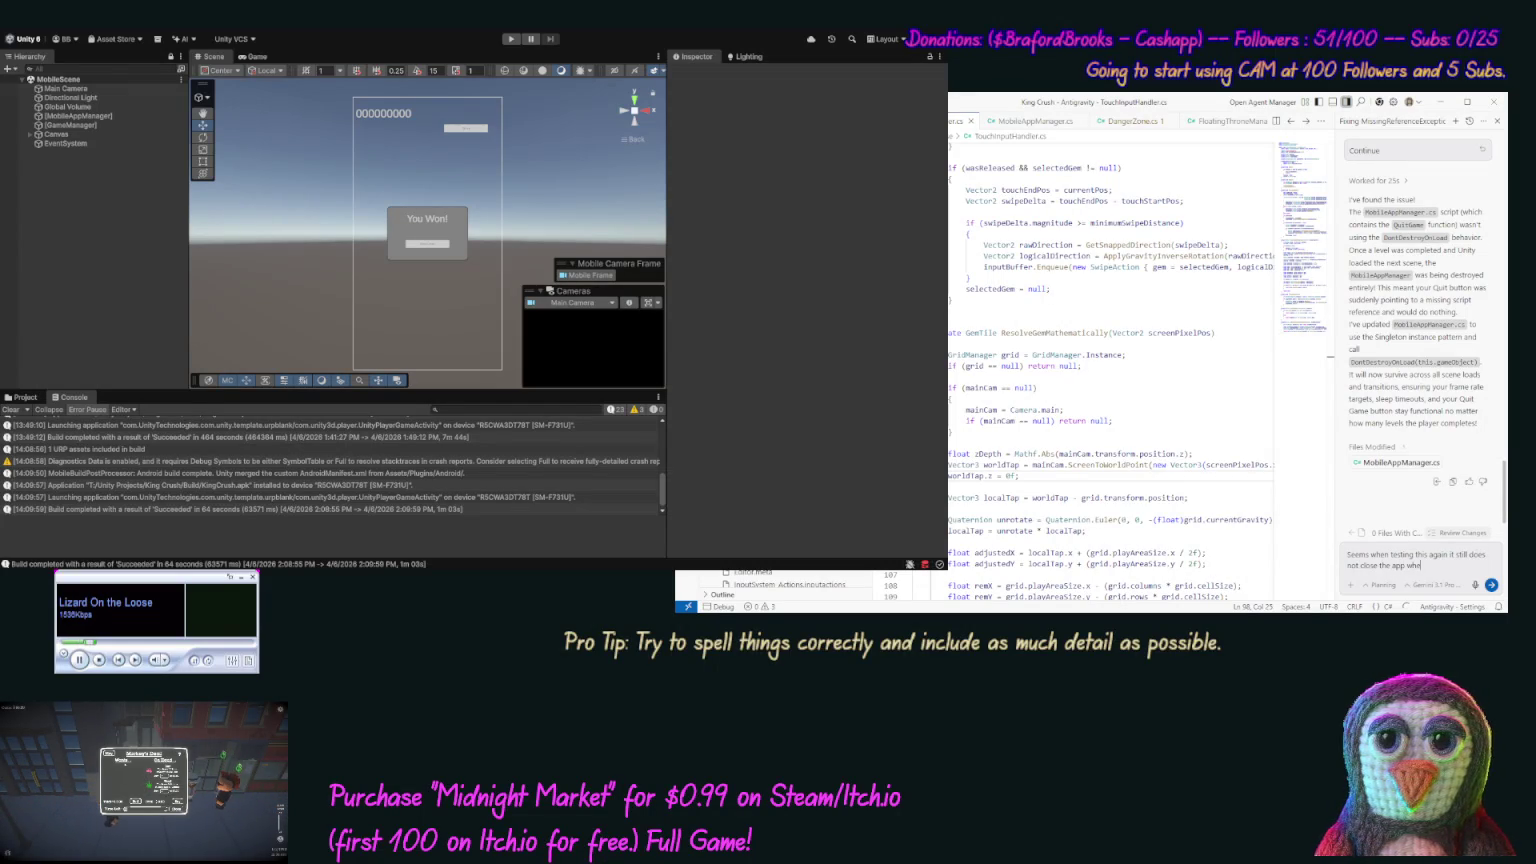
pyautogui.write('k teh')
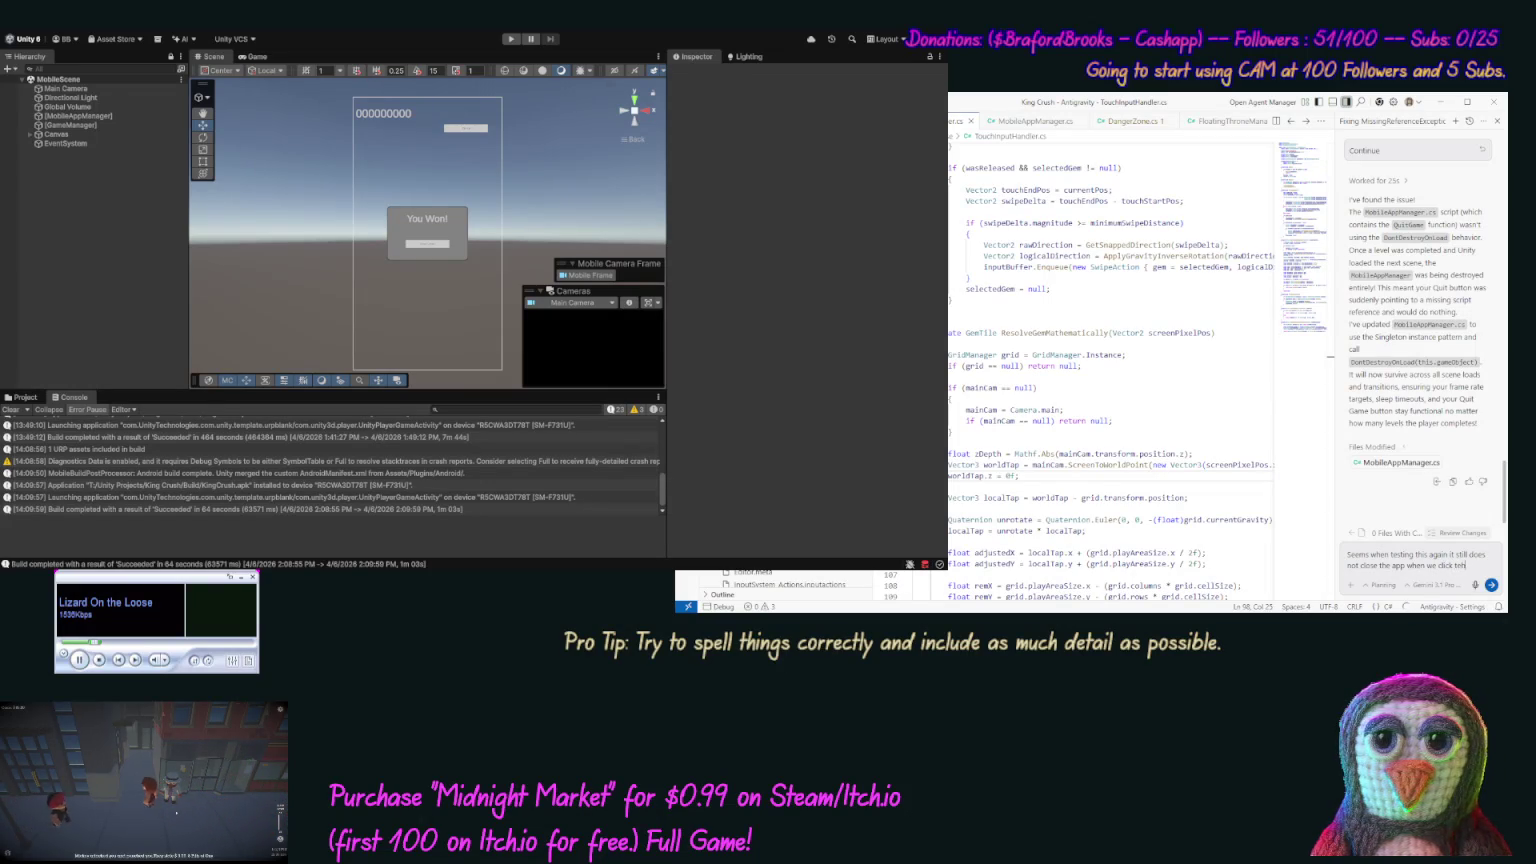
pyautogui.write('e Close butt')
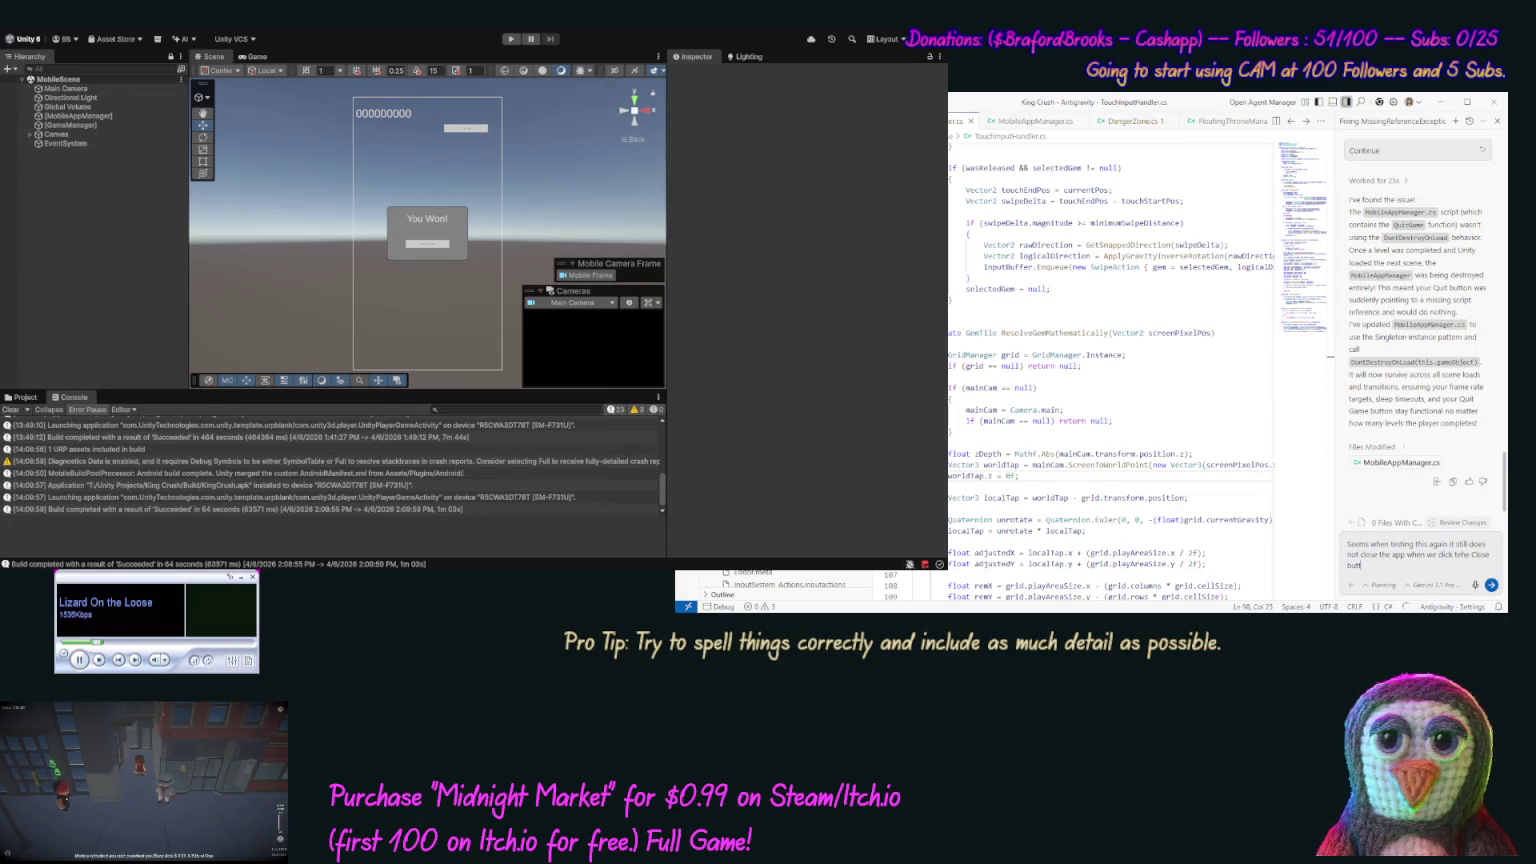
pyautogui.write('n')
pyautogui.write('ft')
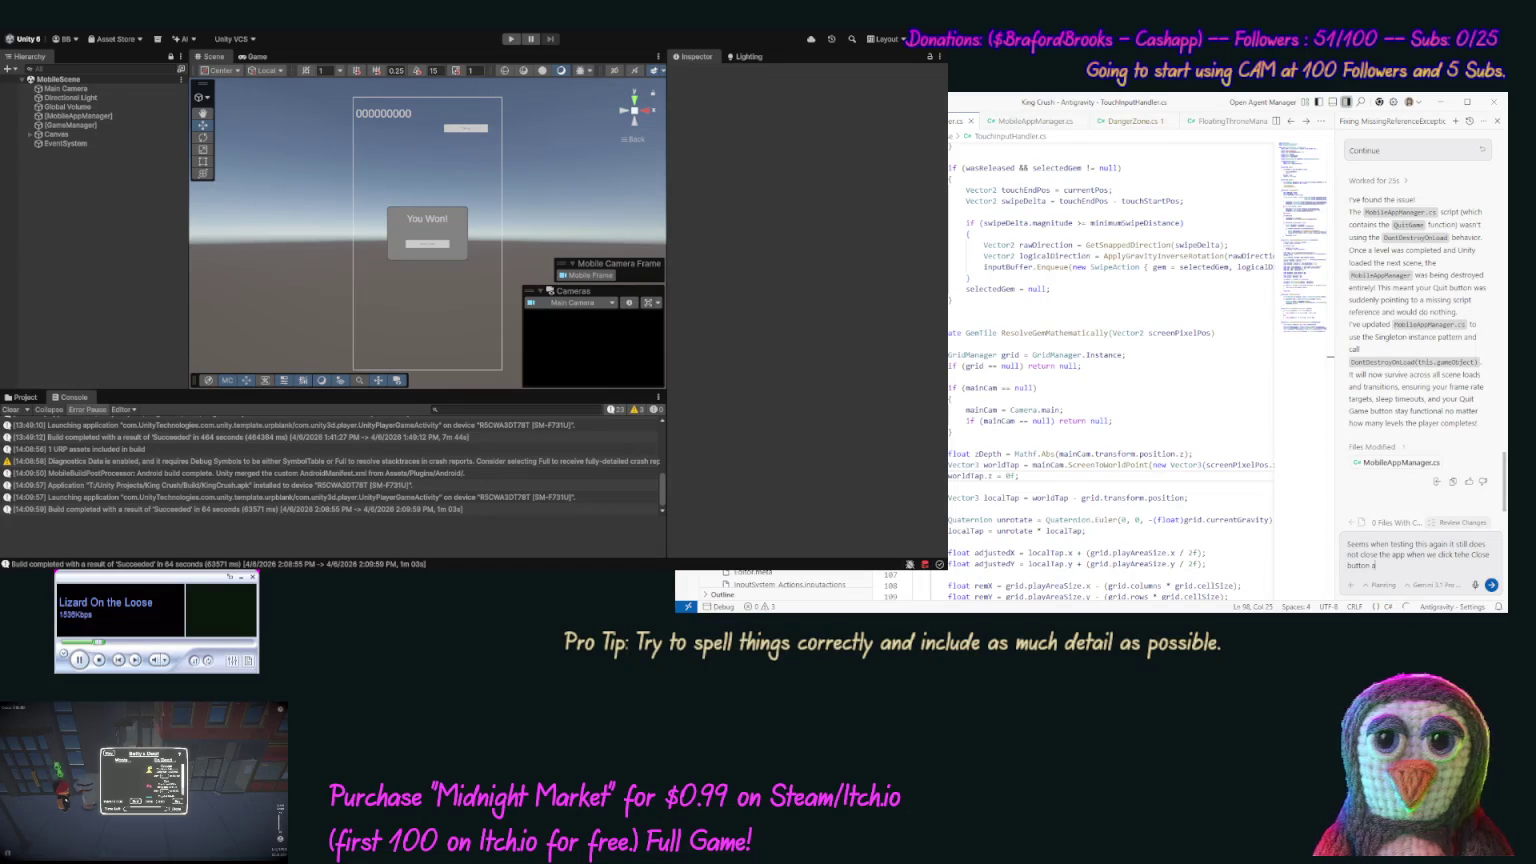
pyautogui.write('st level is completed, so fix this.')
pyautogui.press('Return')
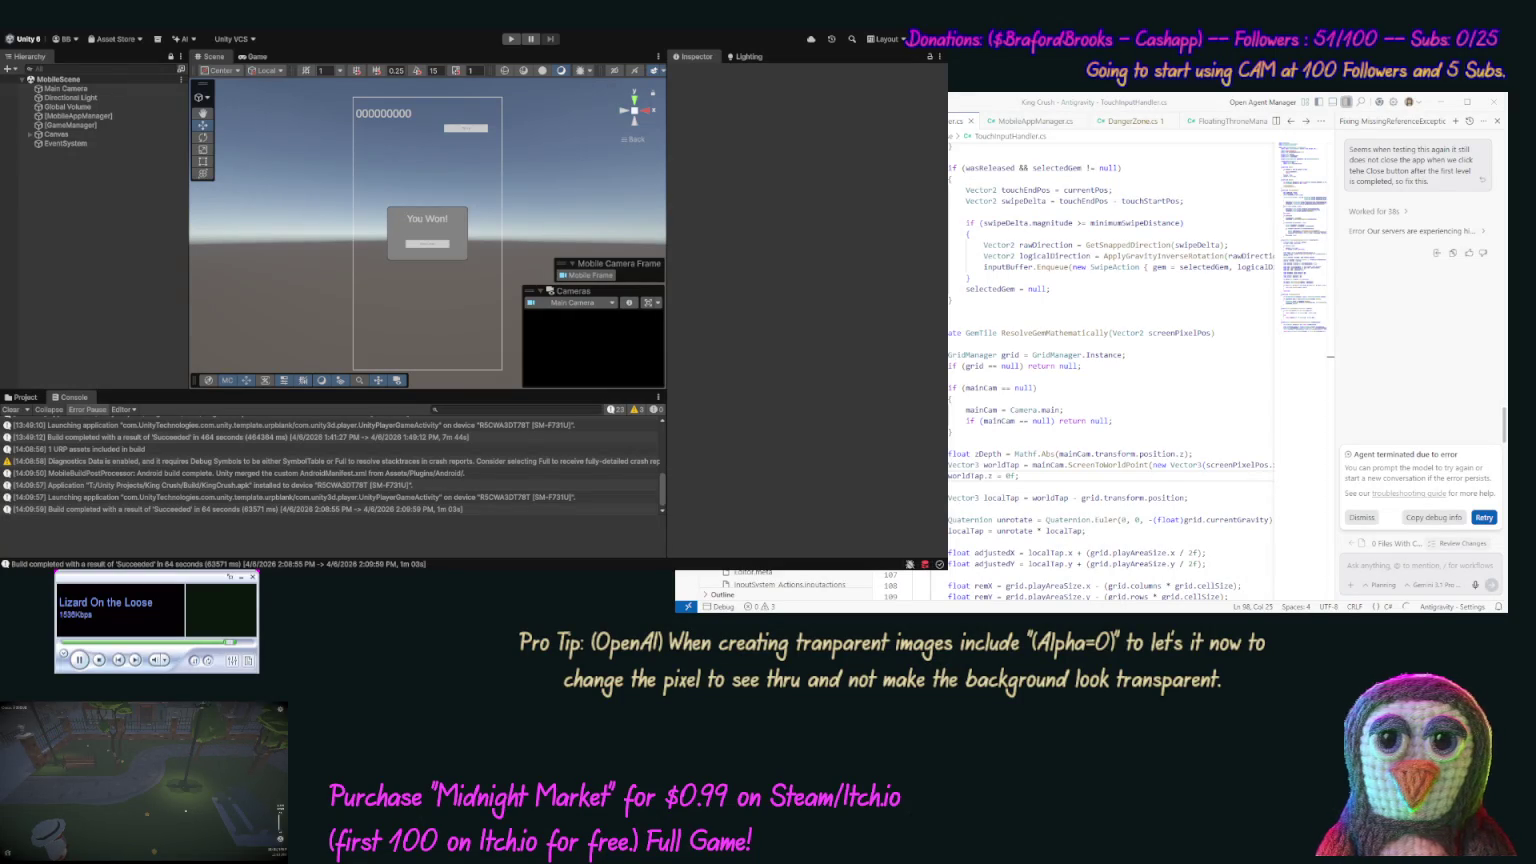
# - Retry the agent request after its 'Agent terminated due to error' failure
pyautogui.click(1486, 519)
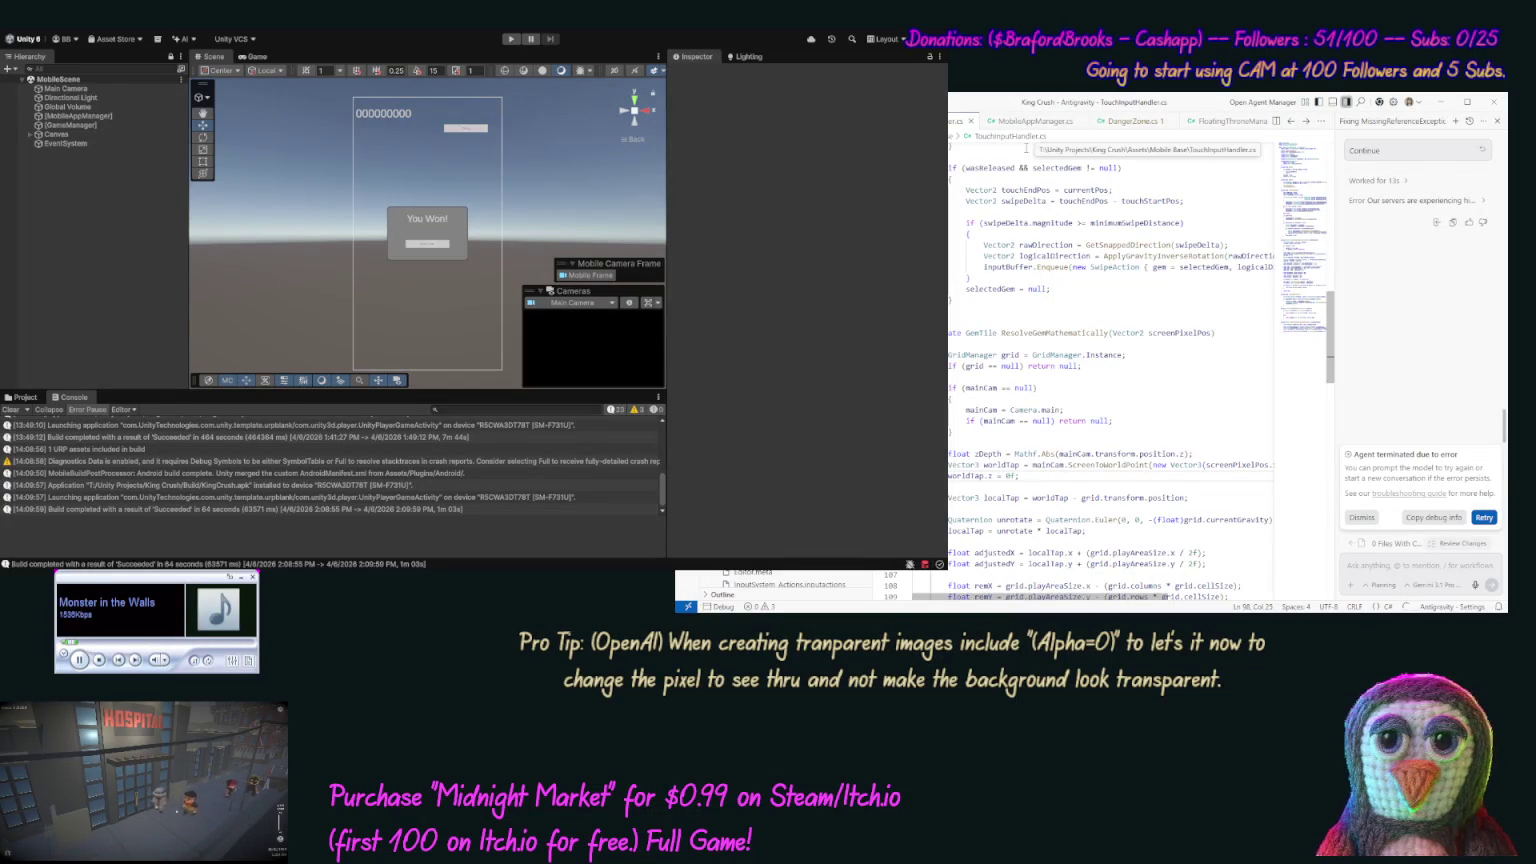
# - Retry the failed close-button request a second time
pyautogui.click(1483, 518)
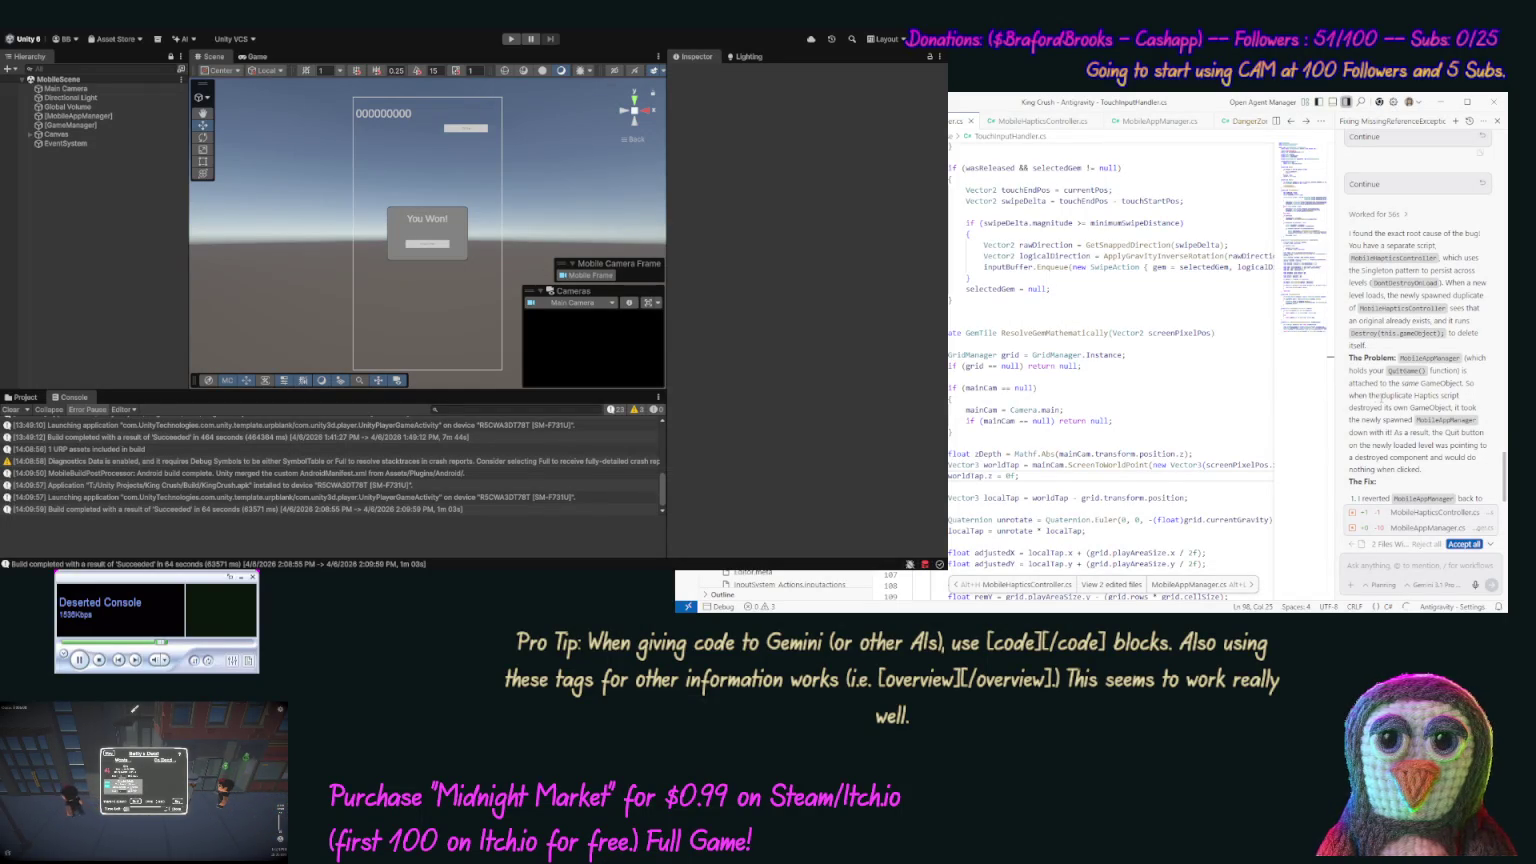
# - Review the fix summary and accept all edits to MobileHapticsController.cs and MobileAppManager.cs
pyautogui.scroll(-5, 1393, 371)
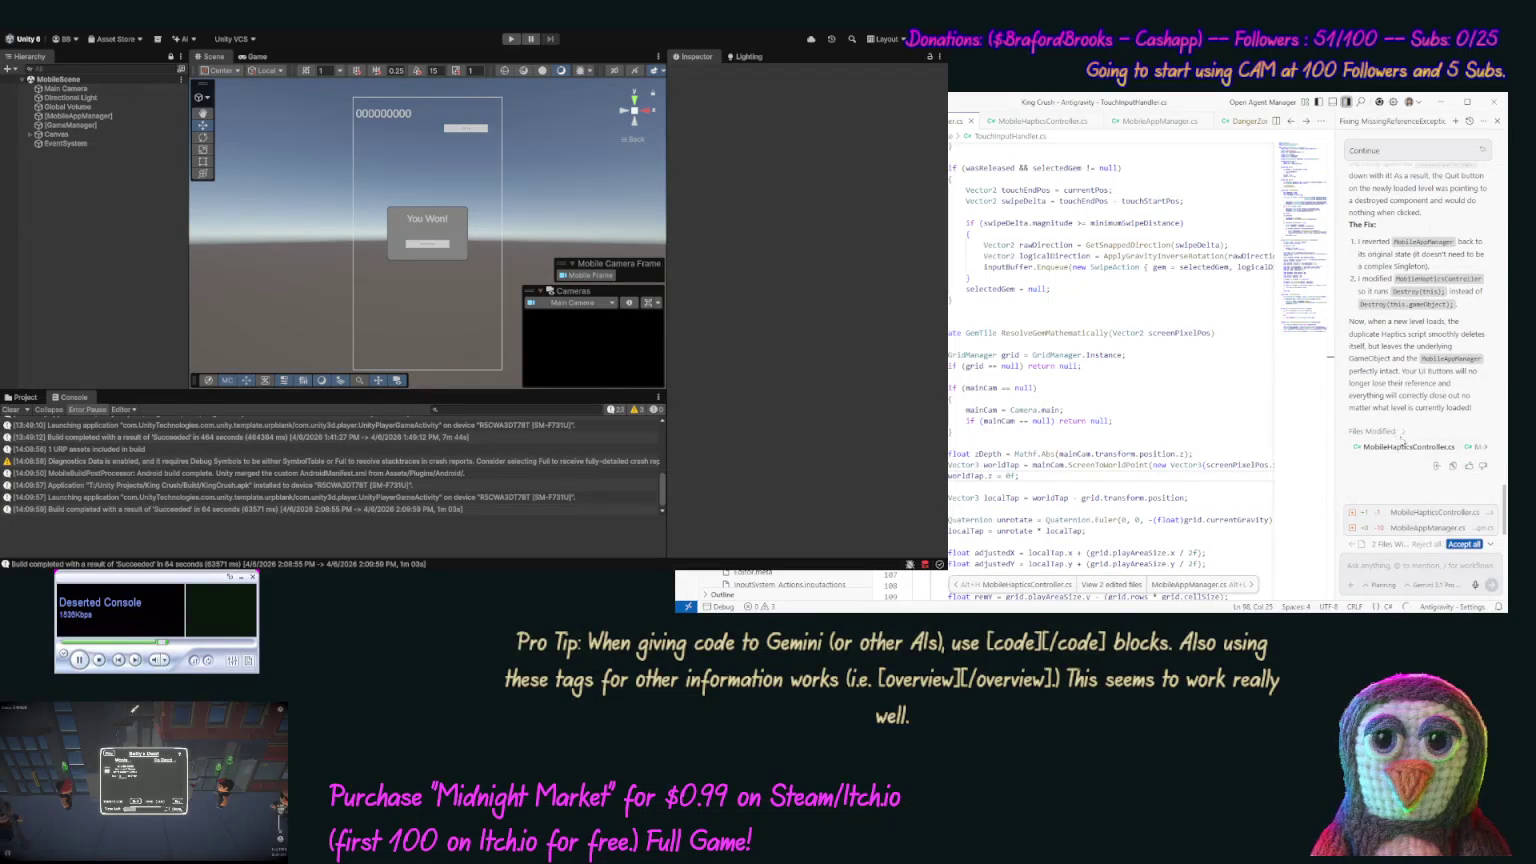
pyautogui.click(1463, 543)
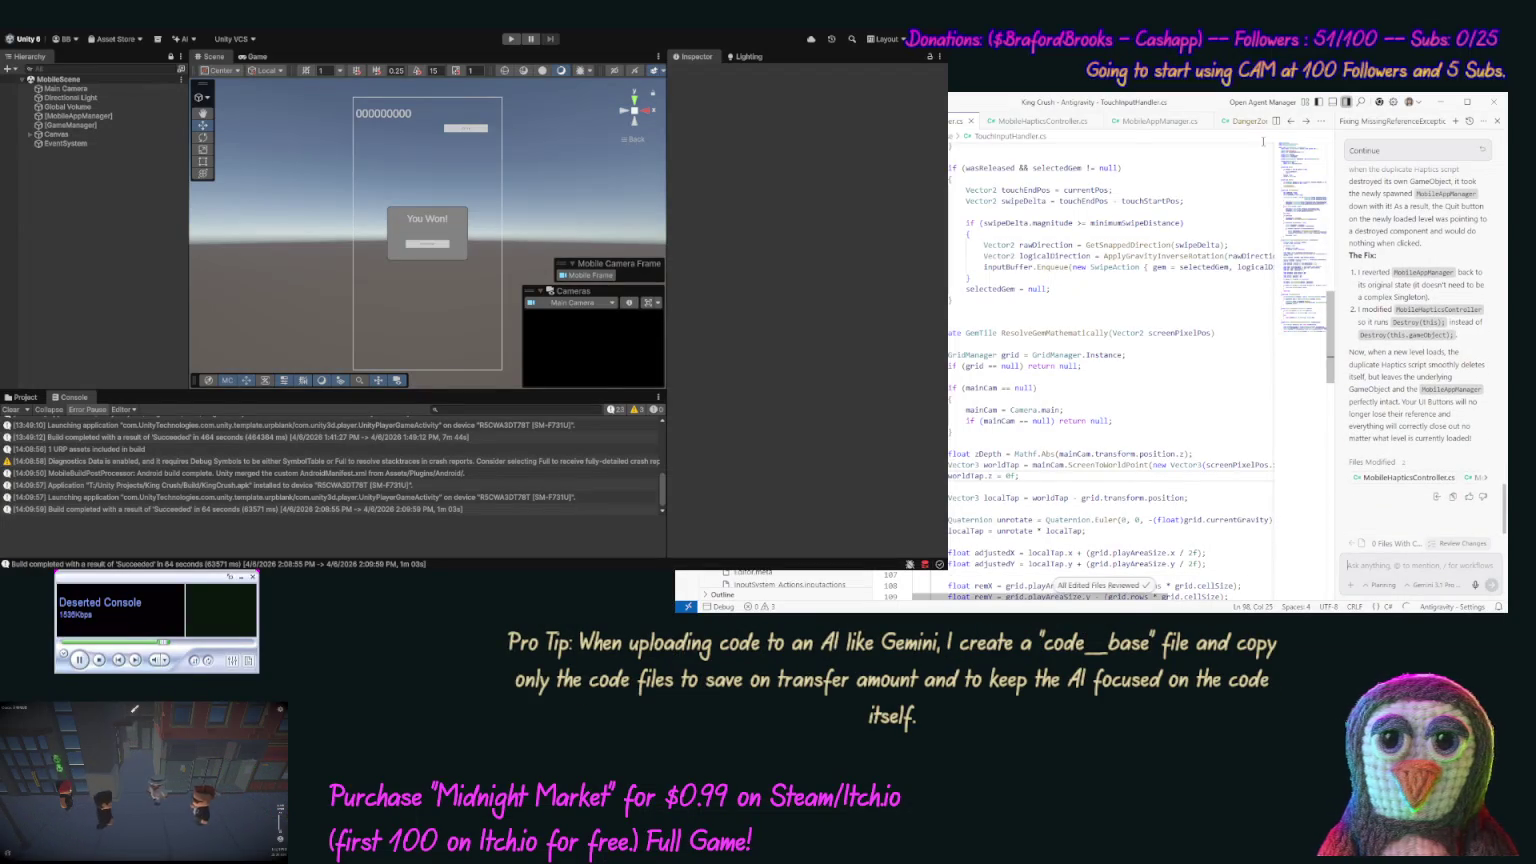
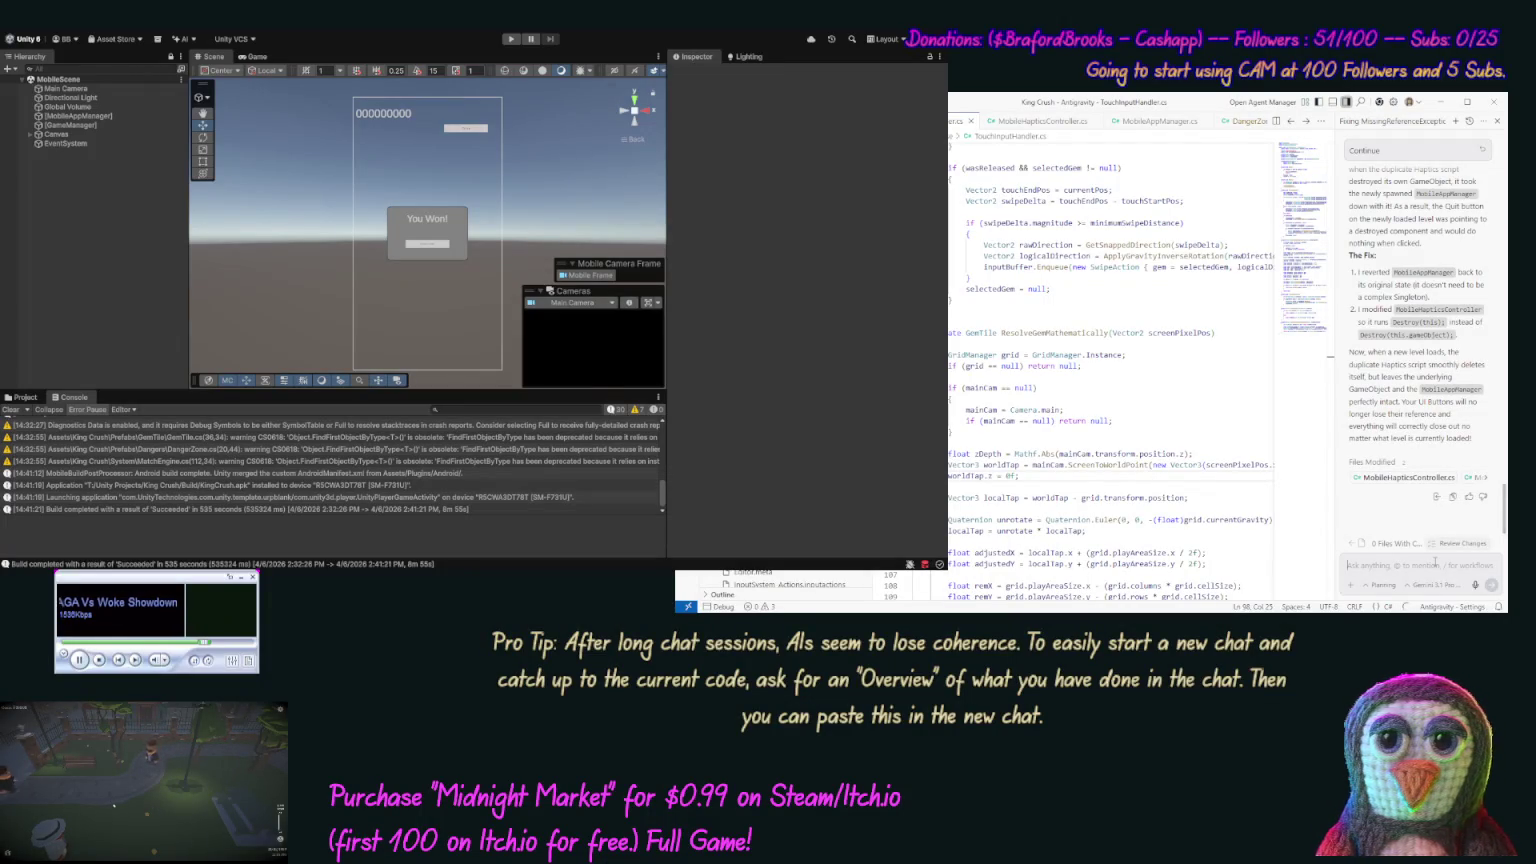
# - Send the agent a follow-up asking why the game's close button isn't working on the phone
pyautogui.click(1431, 565)
pyautogui.write('Why s')
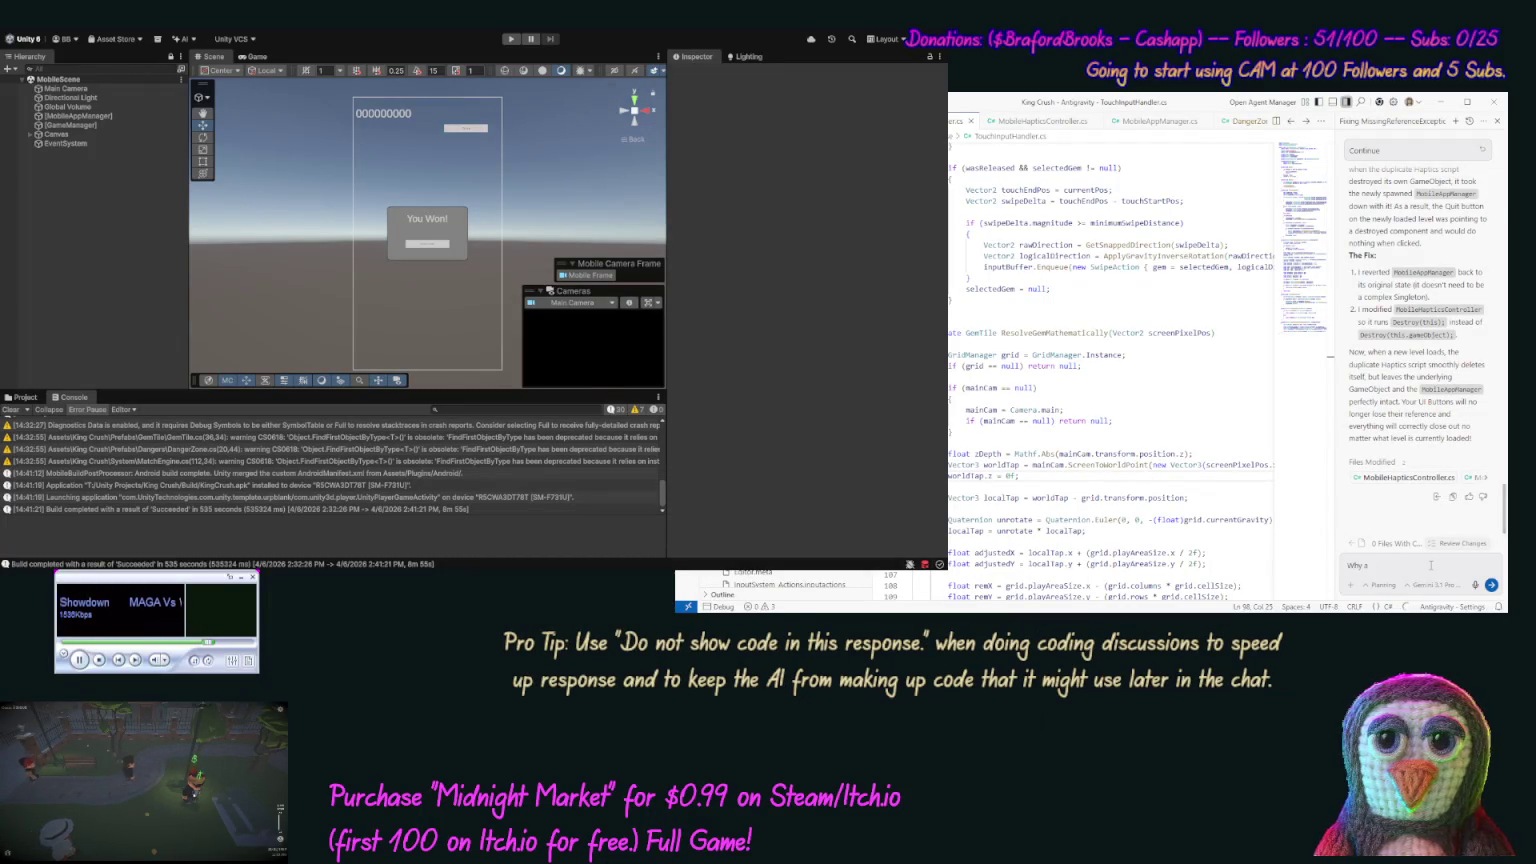
pyautogui.write('is our clo')
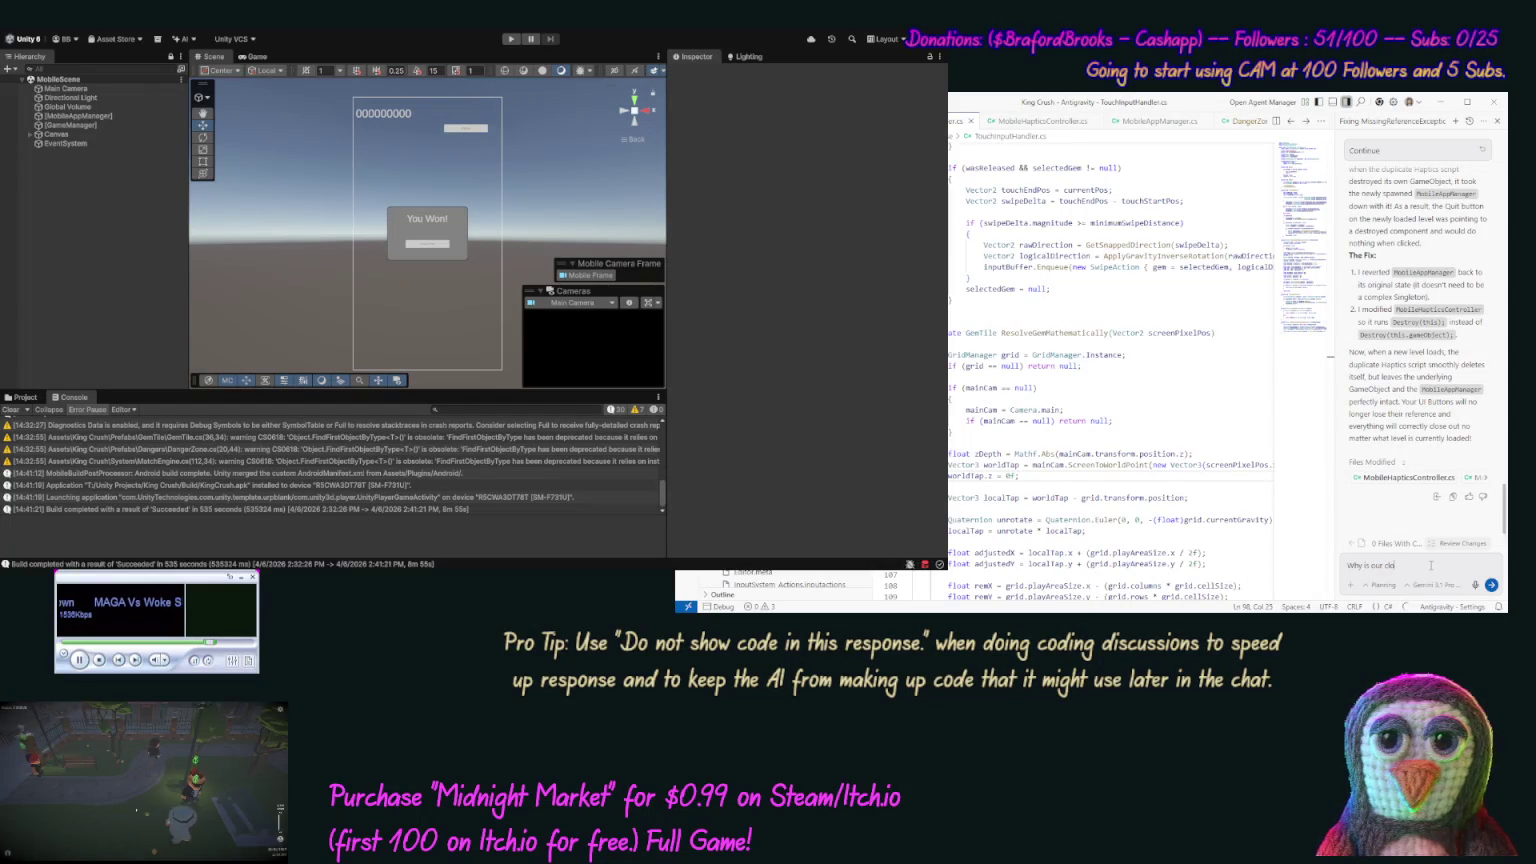
pyautogui.write('se b')
pyautogui.write('on doesn')
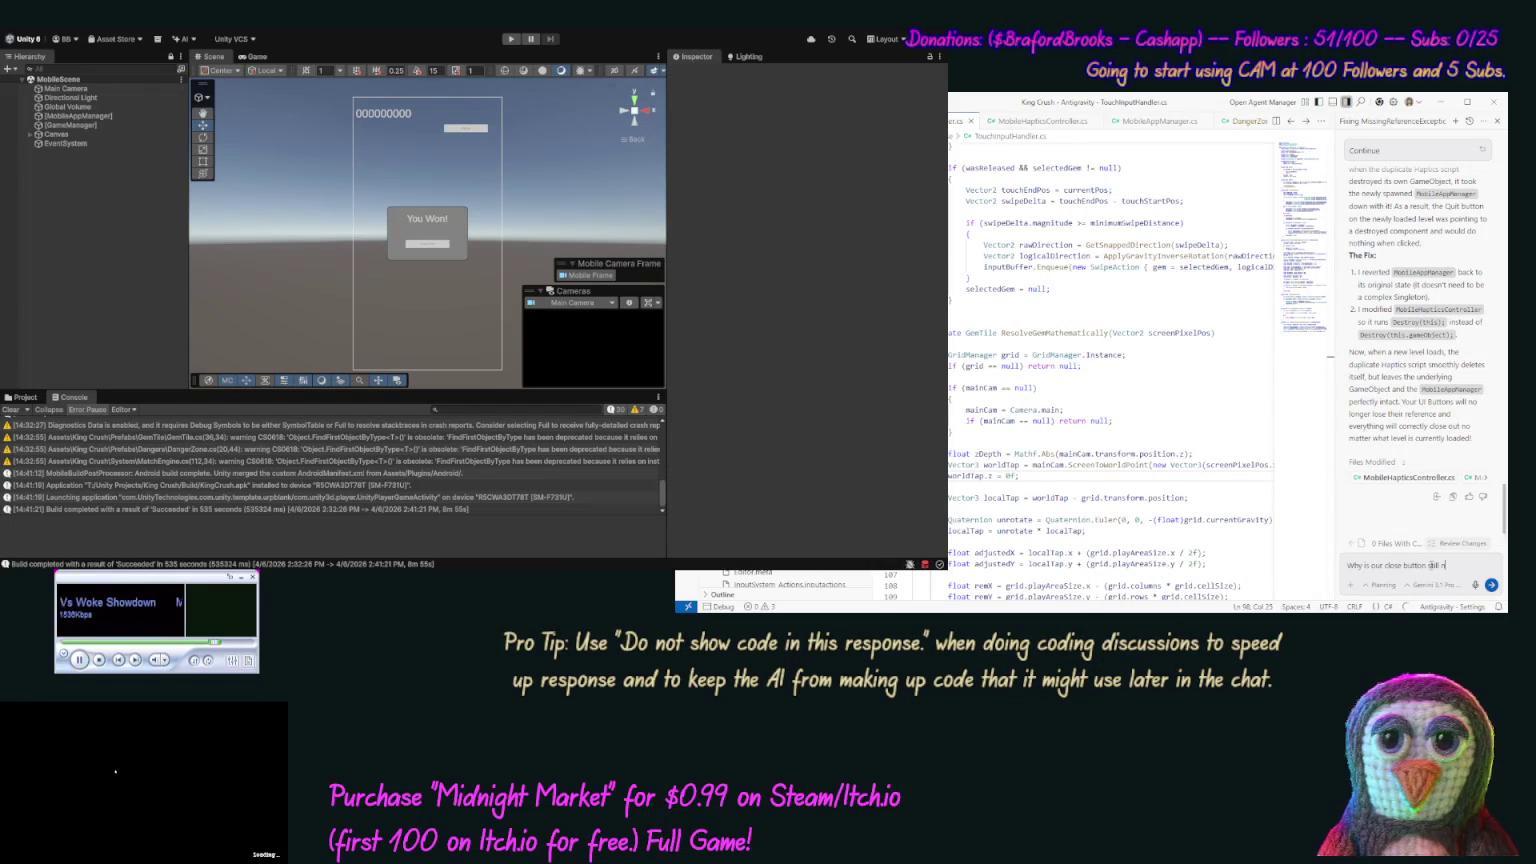
pyautogui.write('ing whe')
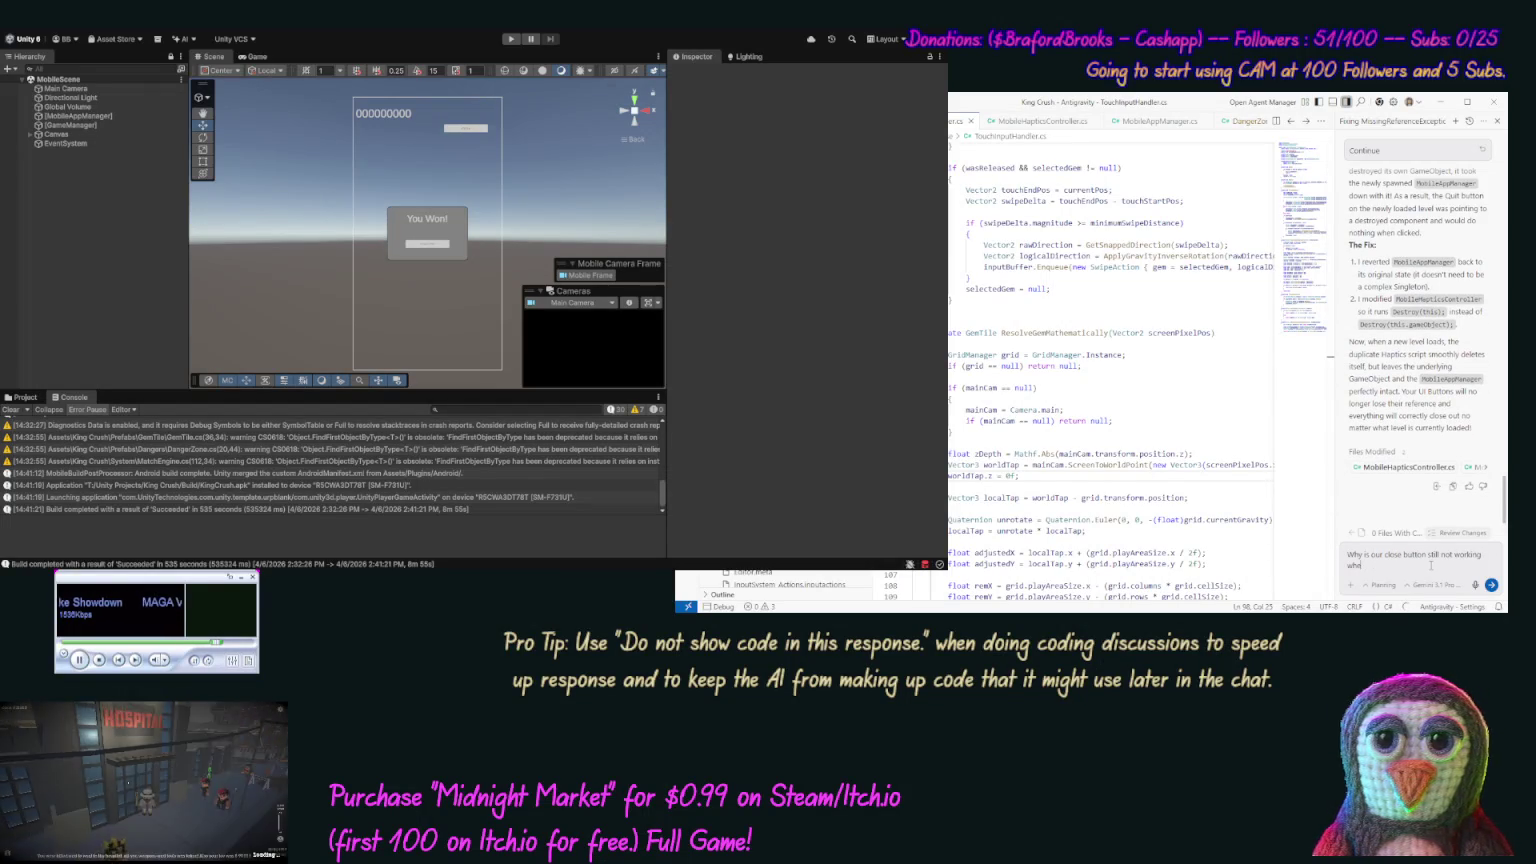
pyautogui.write('n we t')
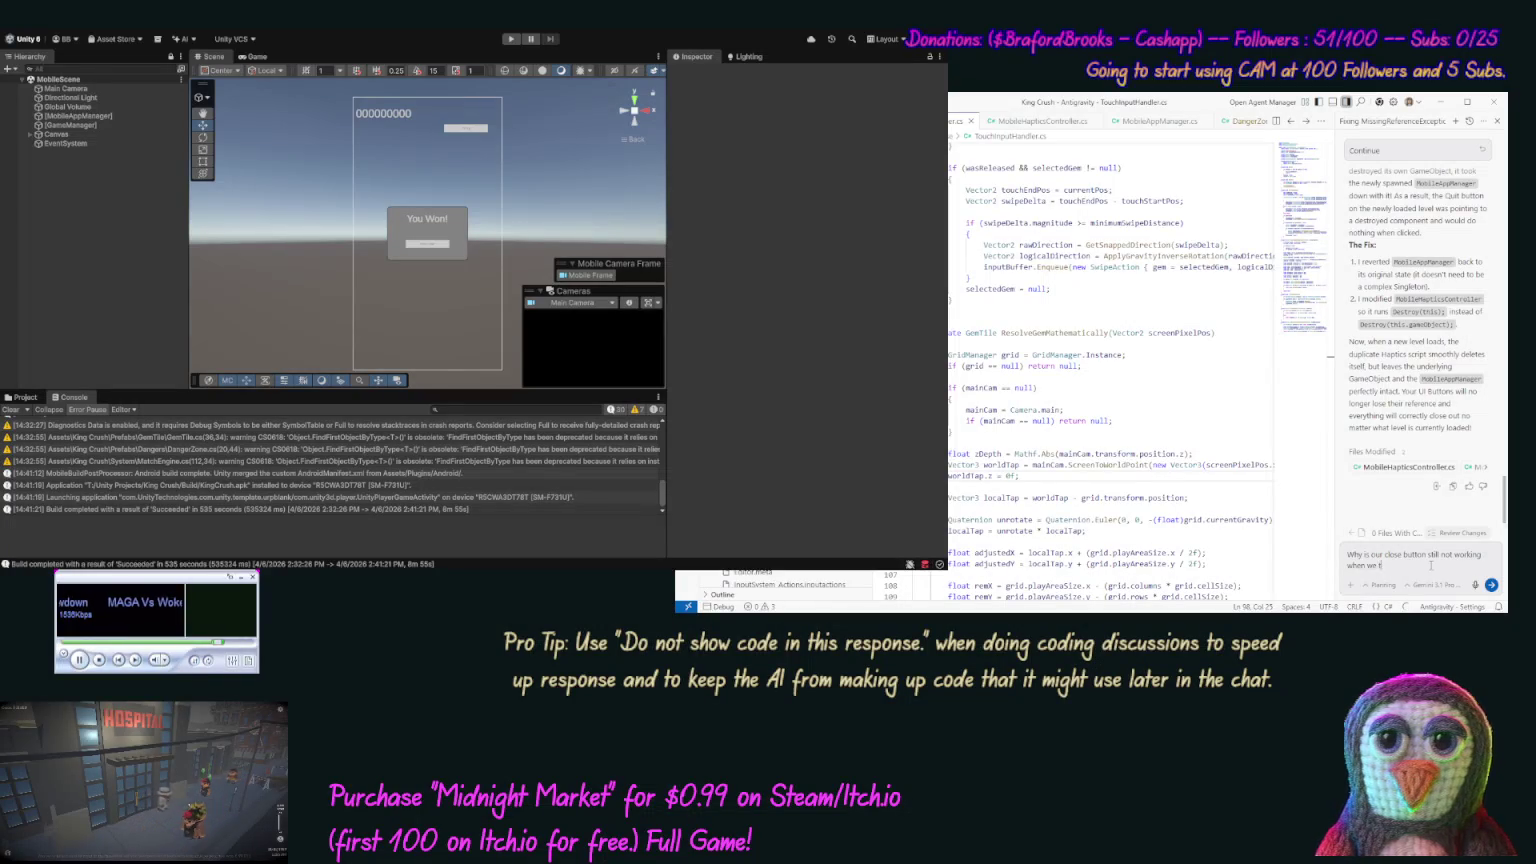
pyautogui.write('ry it on m')
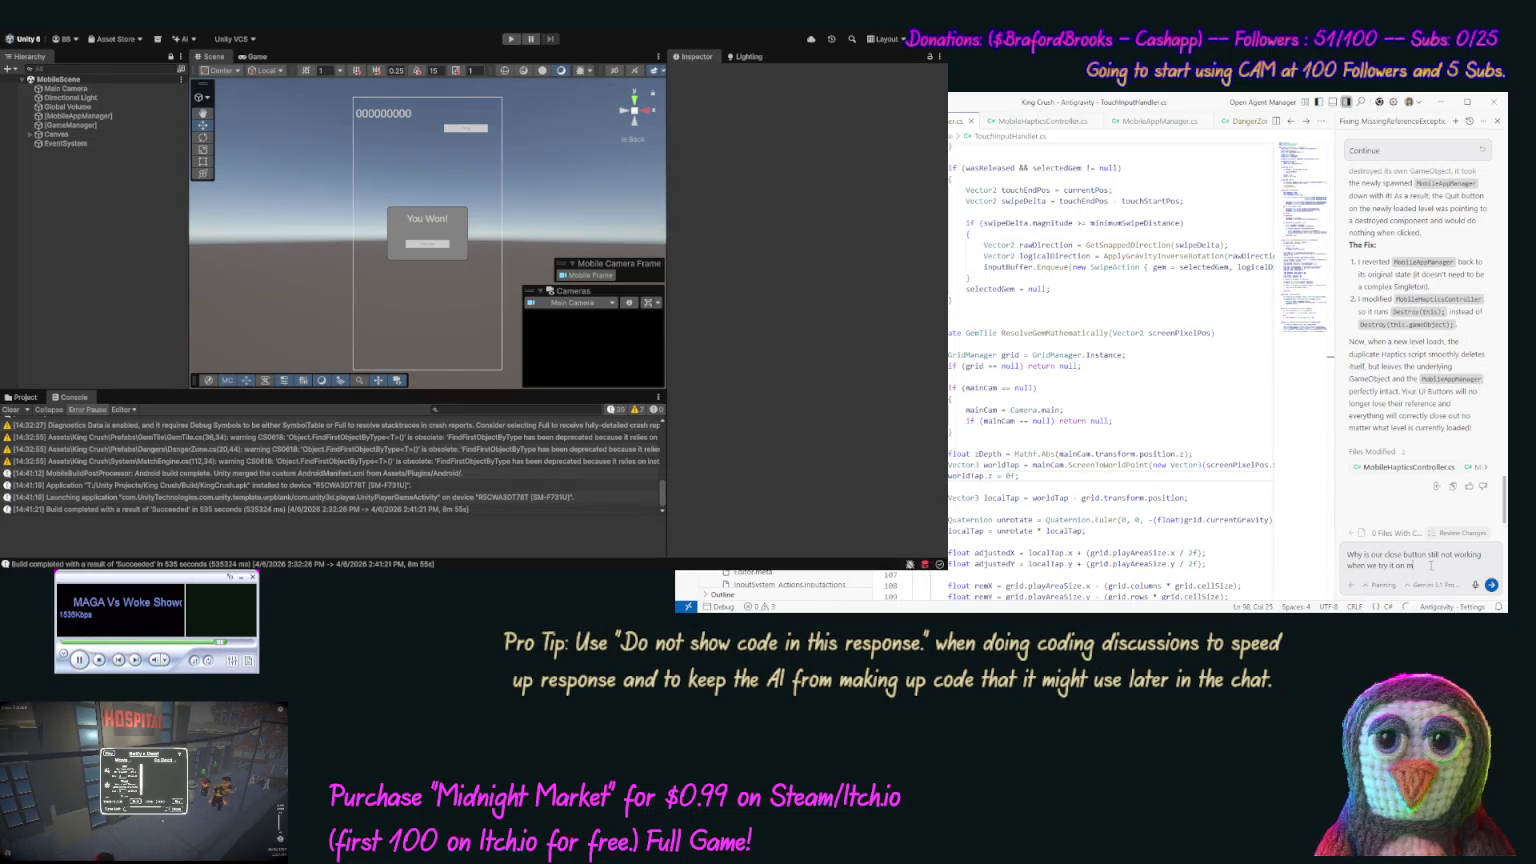
pyautogui.write('y phone? (noco')
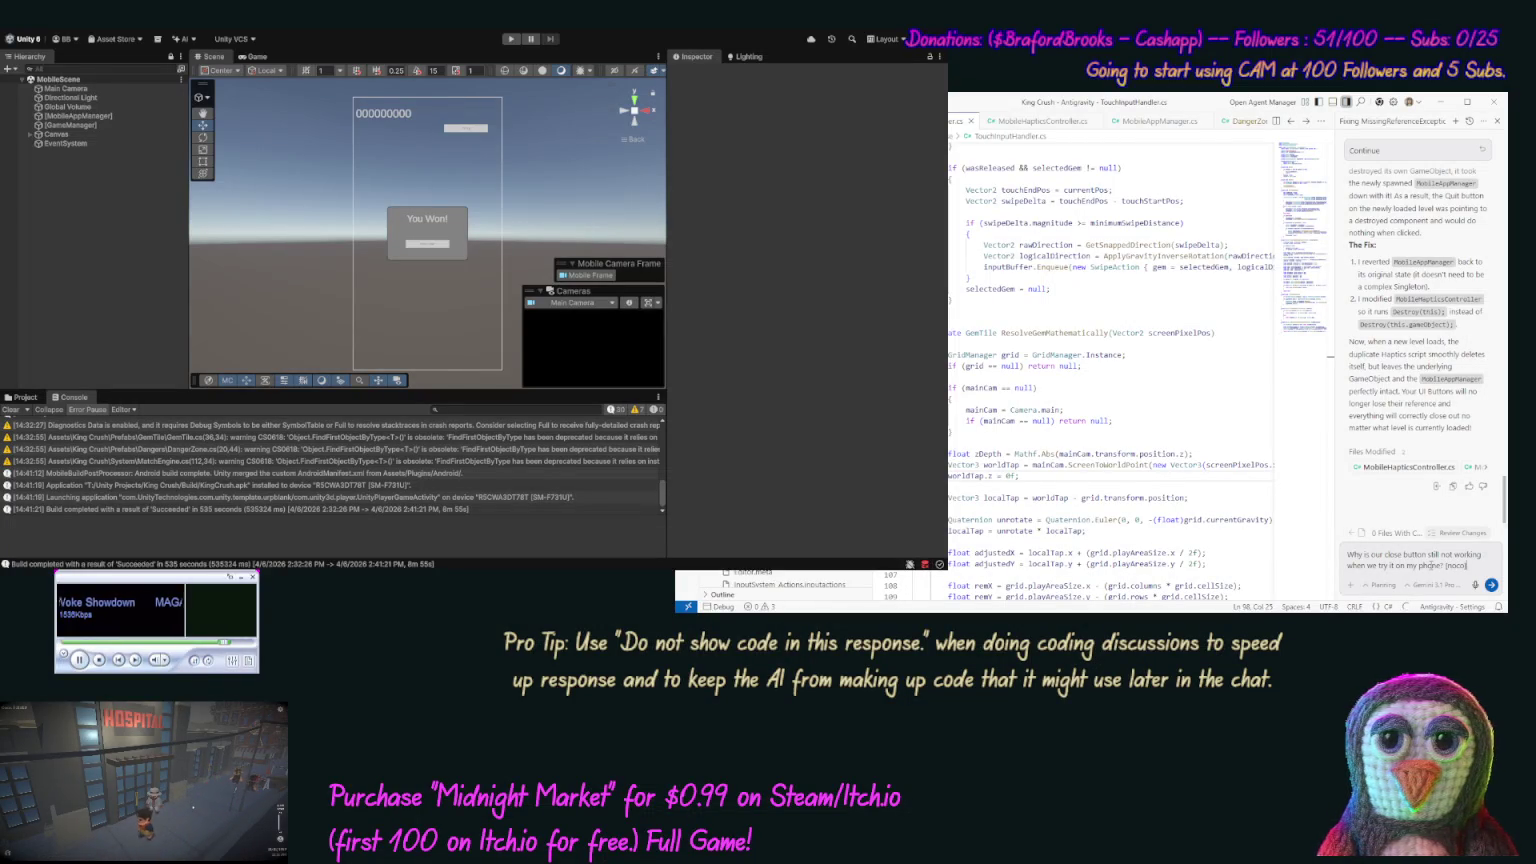
pyautogui.press('Return')
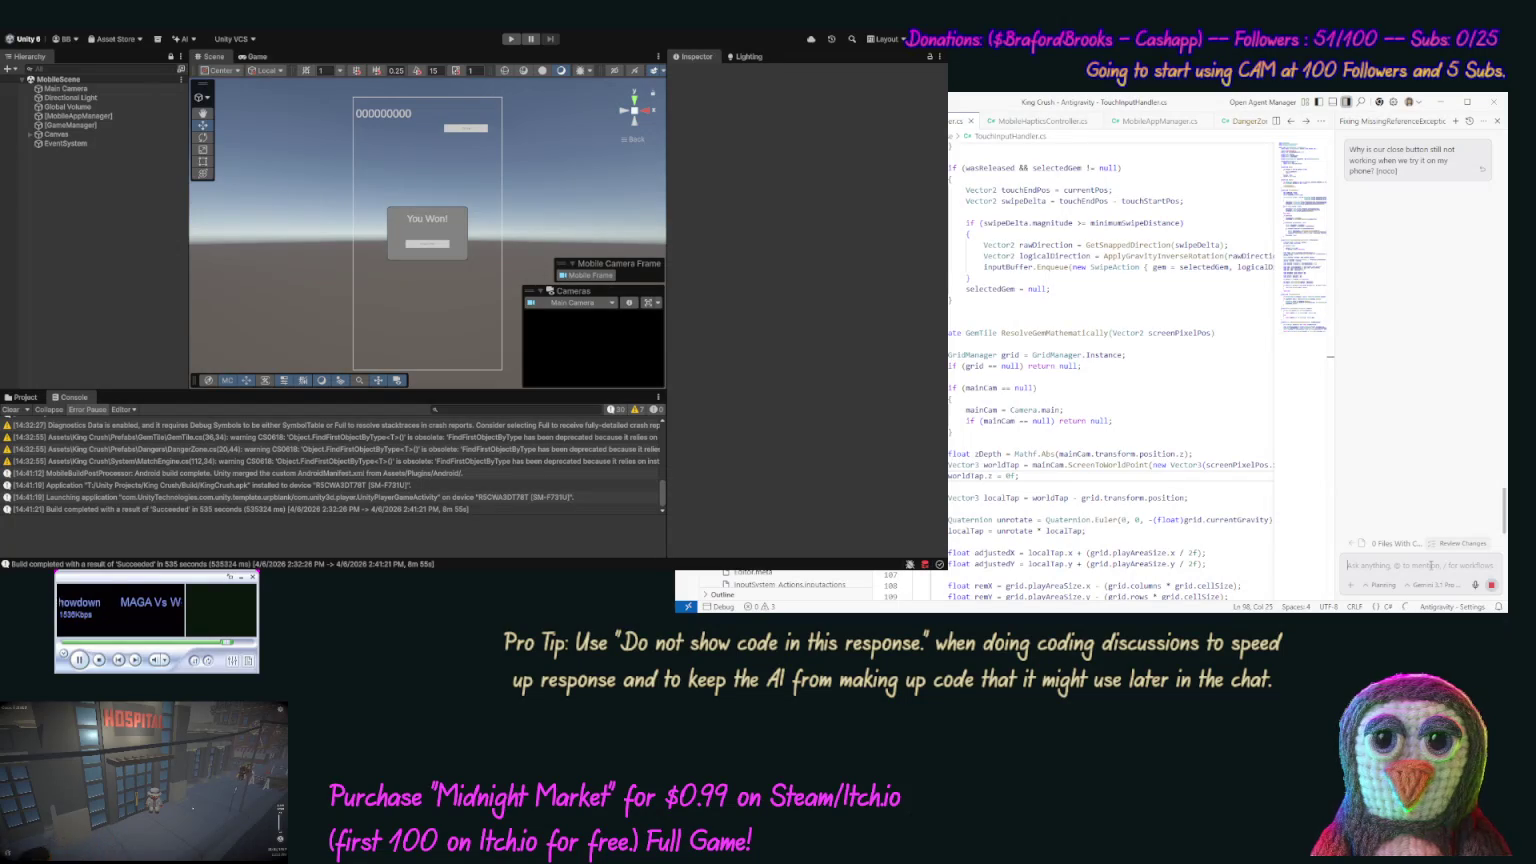